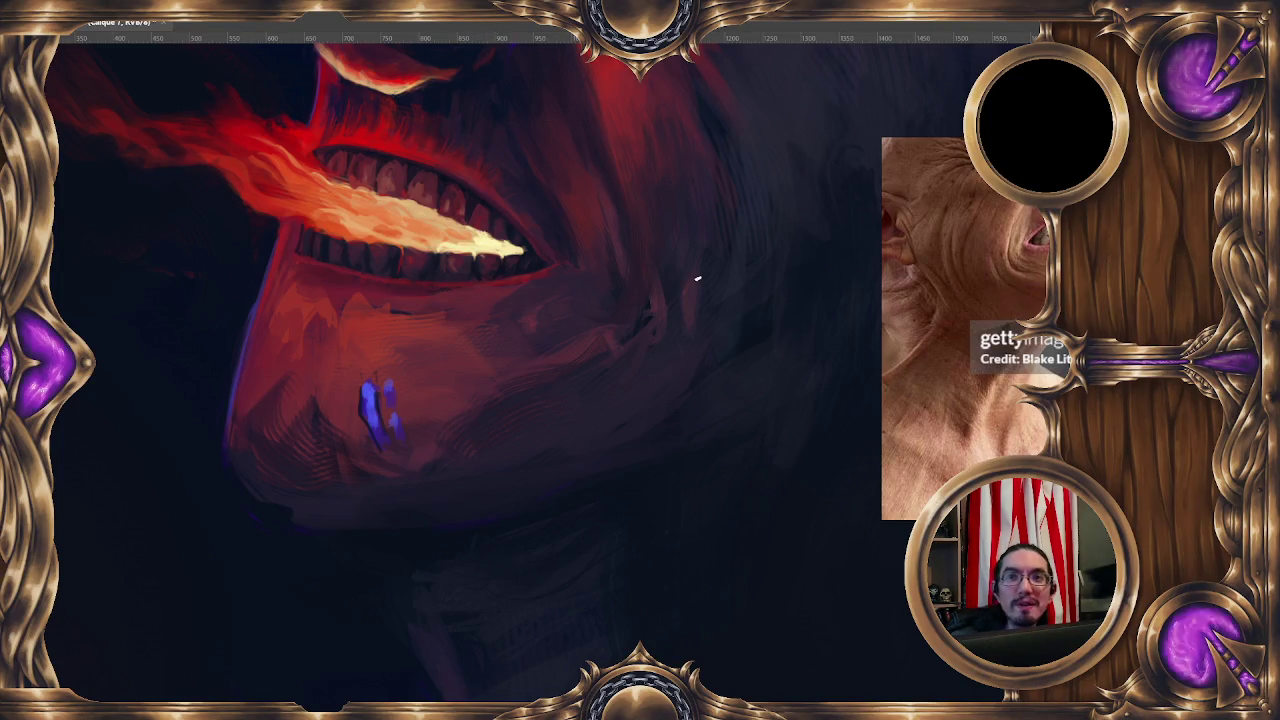
# Mirror the canvas view so the demon faces right, zoomed in on the mouth and chin
pyautogui.scroll(-3, 697, 278)
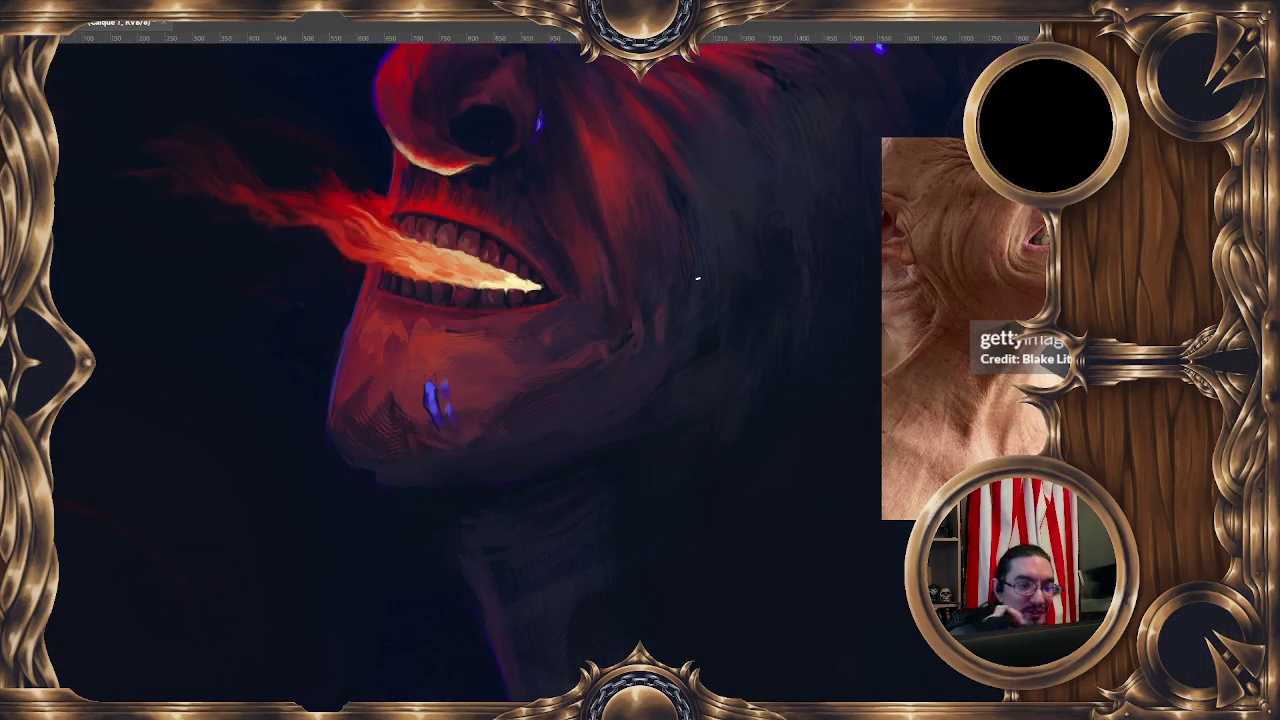
pyautogui.scroll(-3, 697, 278)
pyautogui.press('h')
pyautogui.scroll(1, 697, 278)
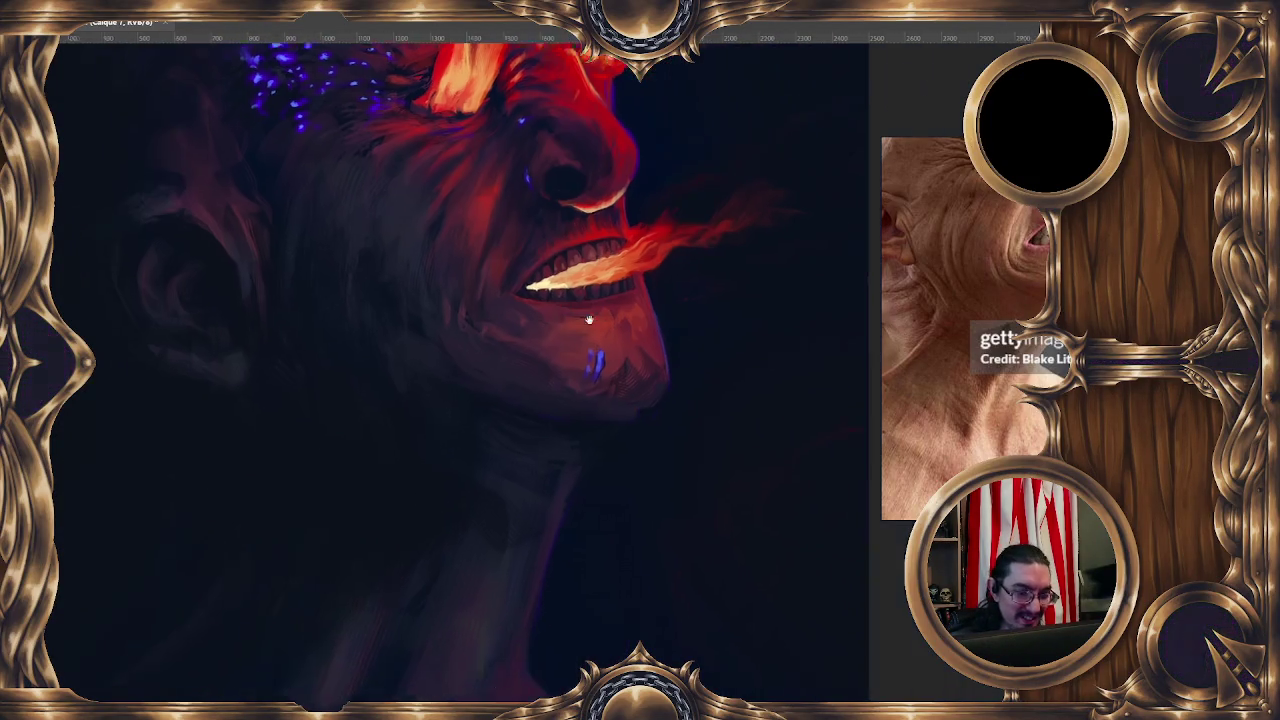
pyautogui.scroll(1, 697, 278)
pyautogui.scroll(1, 475, 220)
pyautogui.scroll(1, 475, 220)
pyautogui.scroll(-2, 475, 220)
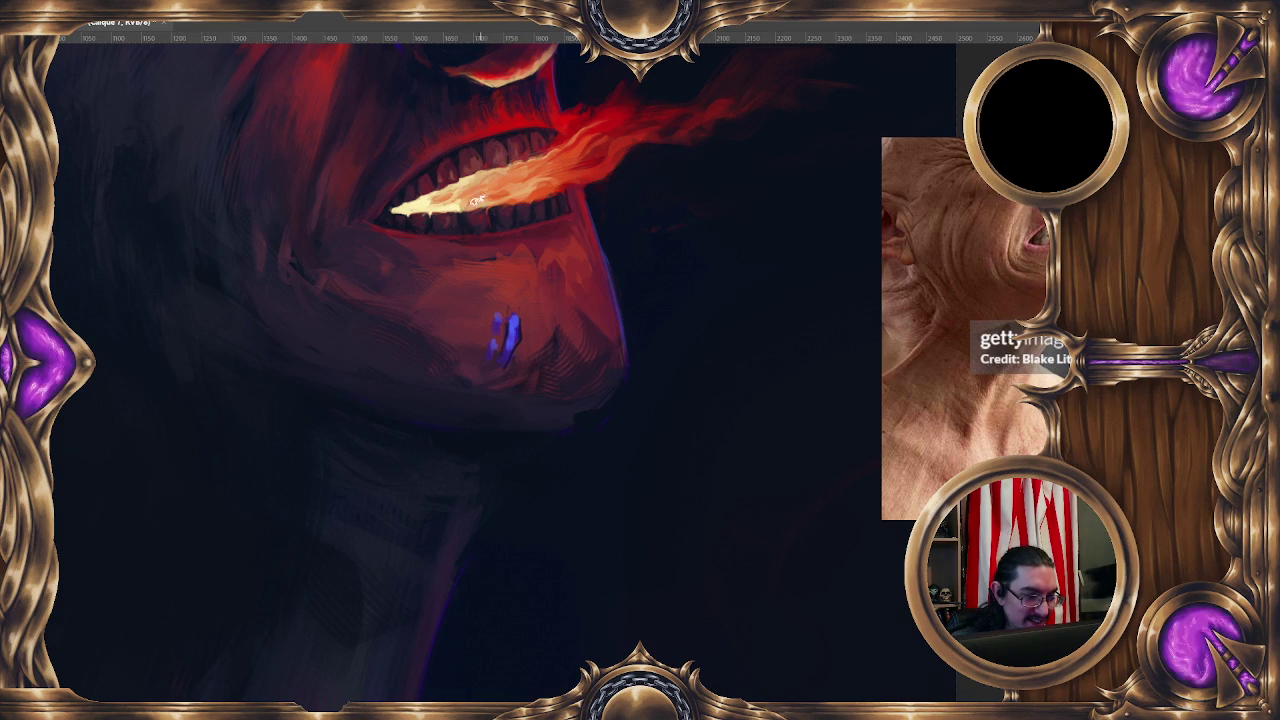
pyautogui.moveTo(470, 192); pyautogui.dragTo(476, 204)
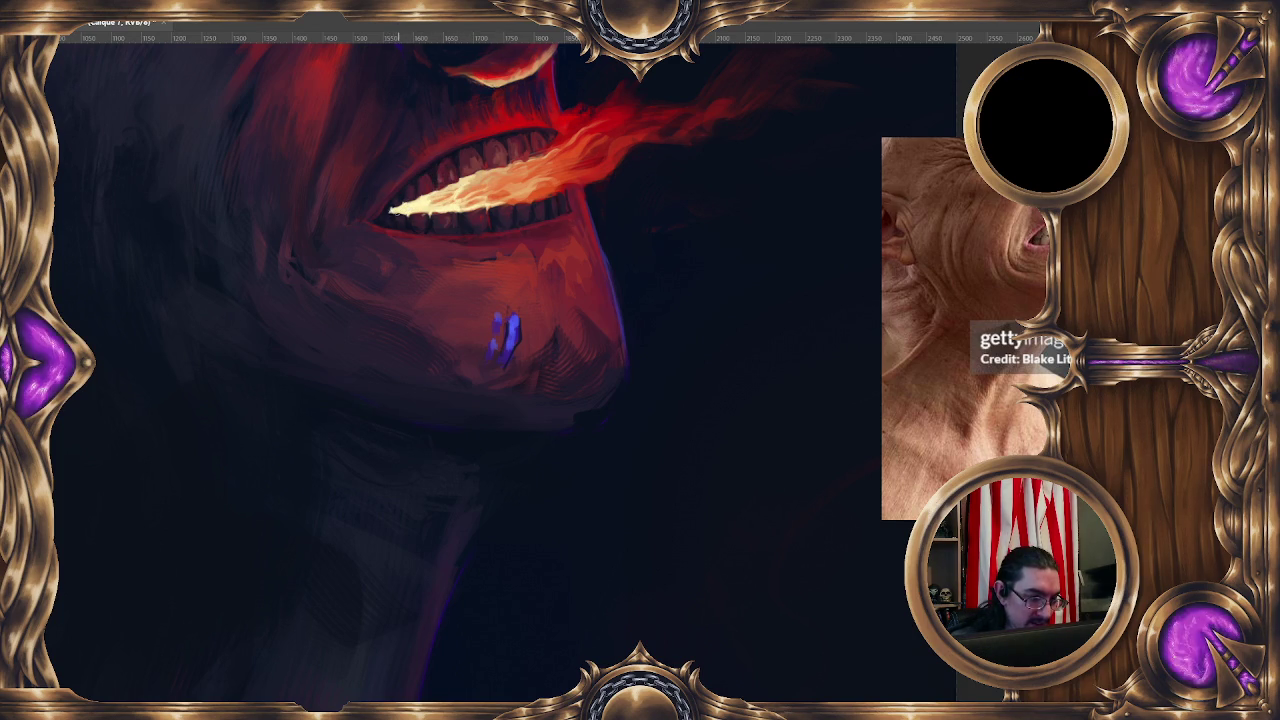
pyautogui.moveTo(596, 238); pyautogui.dragTo(586, 245)
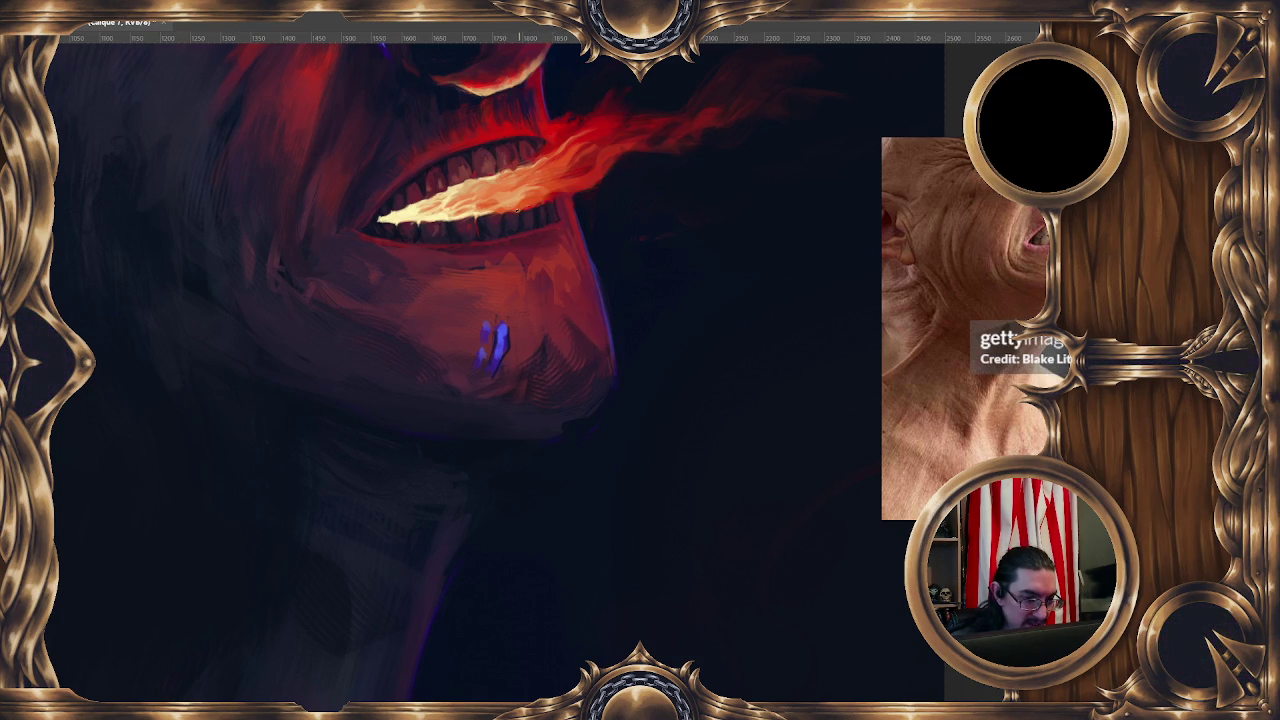
pyautogui.moveTo(571, 286); pyautogui.dragTo(546, 281)
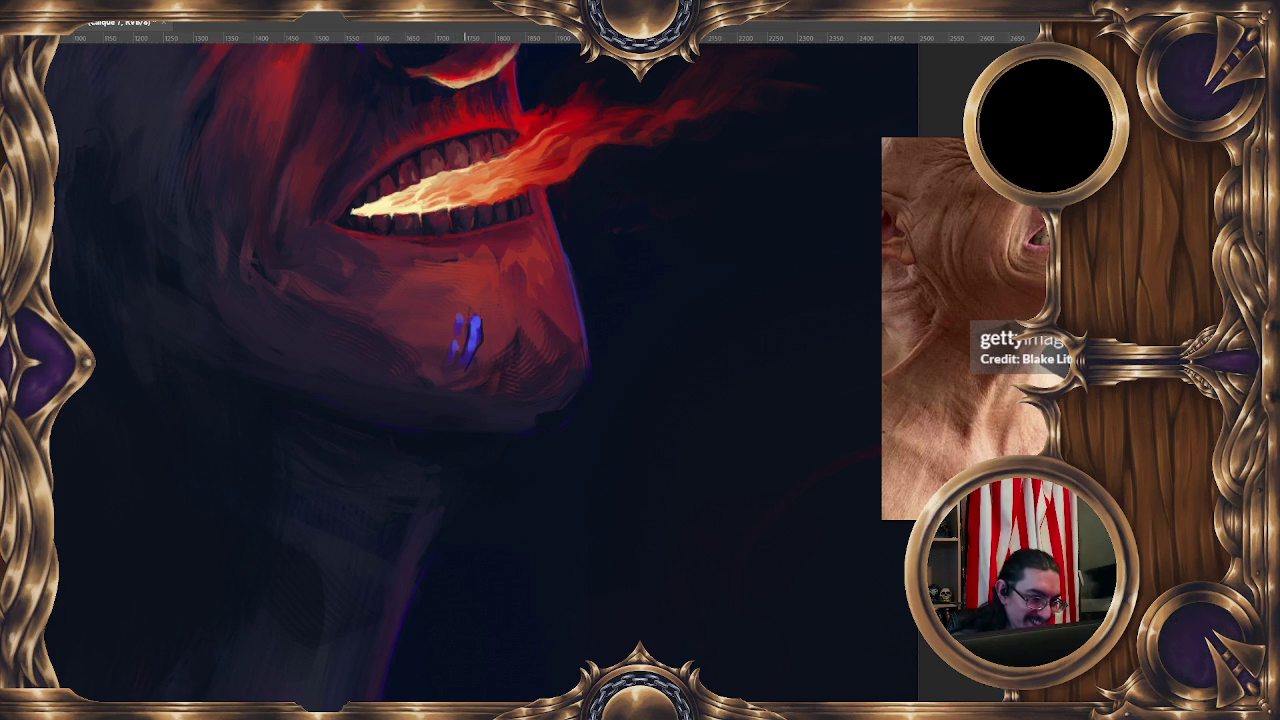
# Sample the blue chin mark, shrink the brush to a tiny tip, and sample the flame colour by the mouth
pyautogui.moveTo(501, 292); pyautogui.dragTo(488, 270)
pyautogui.keyDown('ctrl'); pyautogui.click(458, 312); pyautogui.keyUp('ctrl')
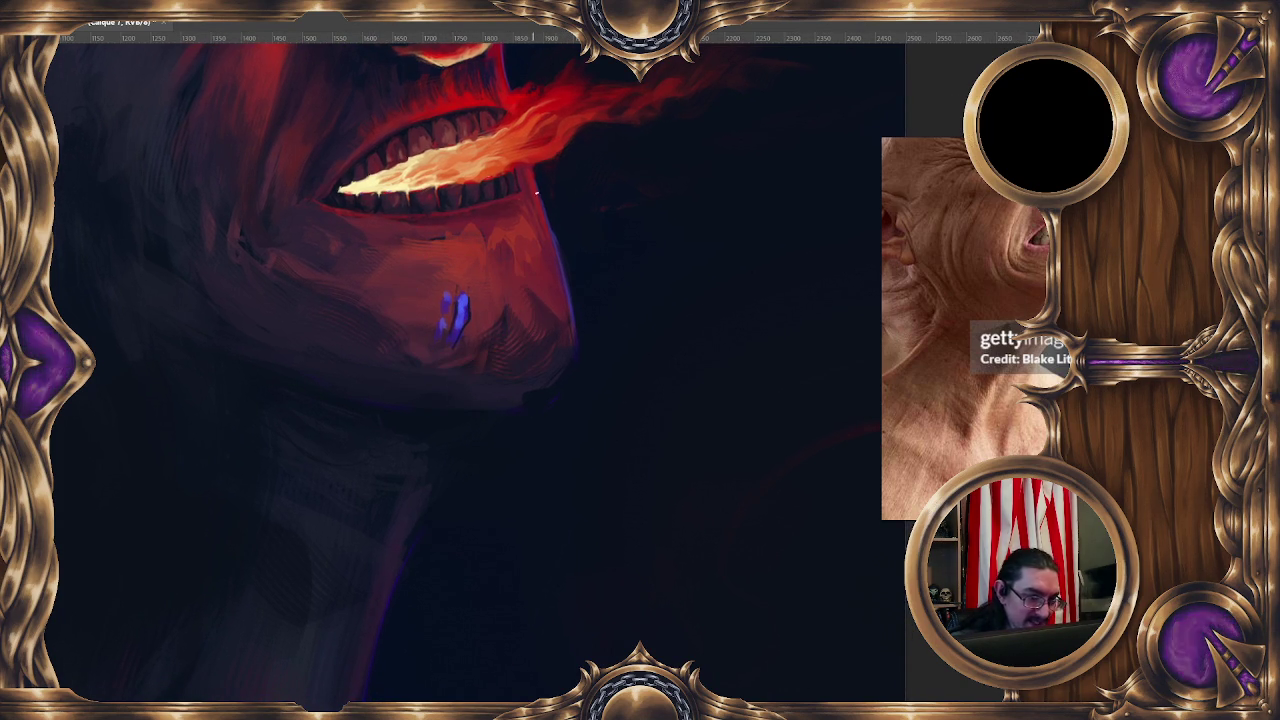
pyautogui.moveTo(476, 130); pyautogui.dragTo(471, 163)
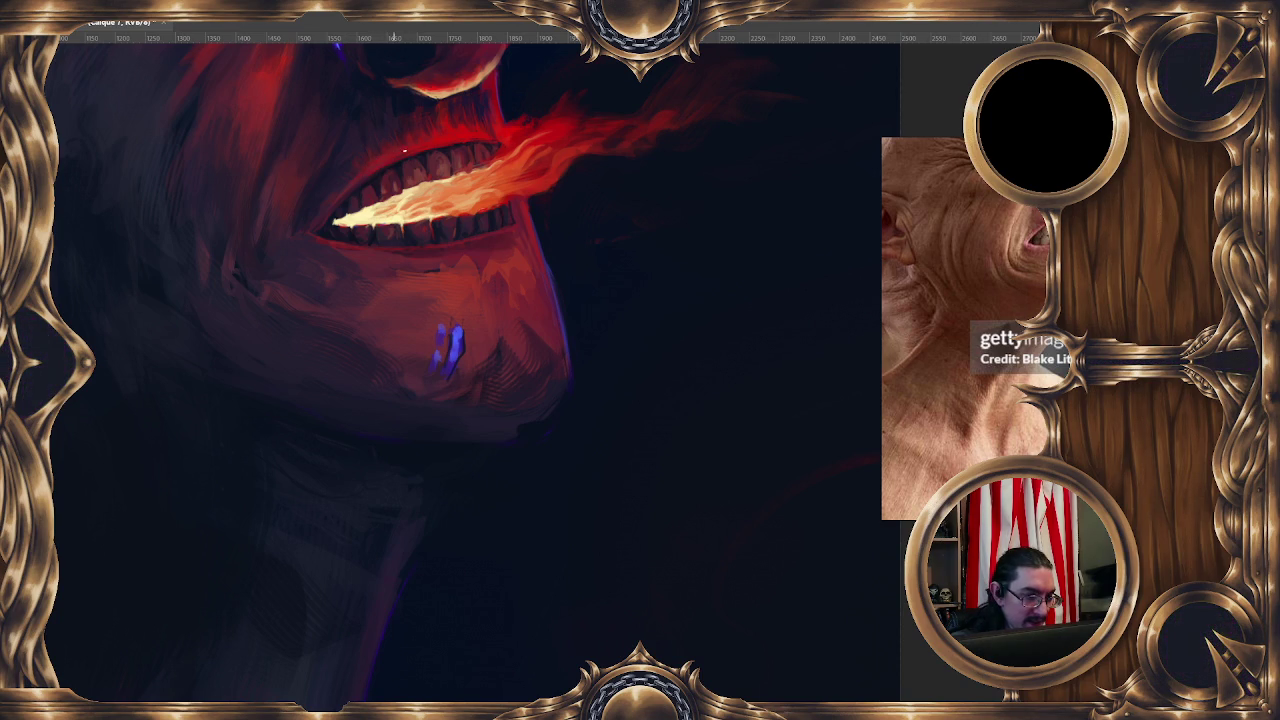
pyautogui.moveTo(380, 159); pyautogui.dragTo(404, 148)
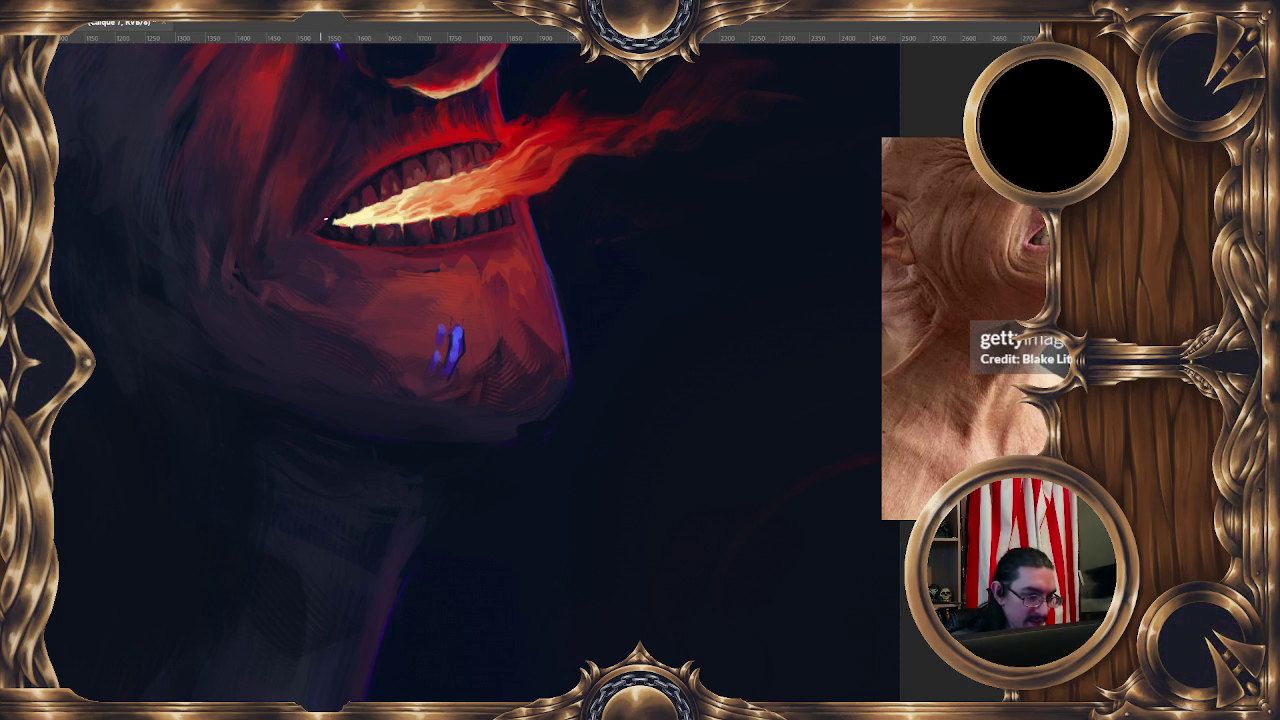
pyautogui.moveTo(475, 261); pyautogui.dragTo(463, 285)
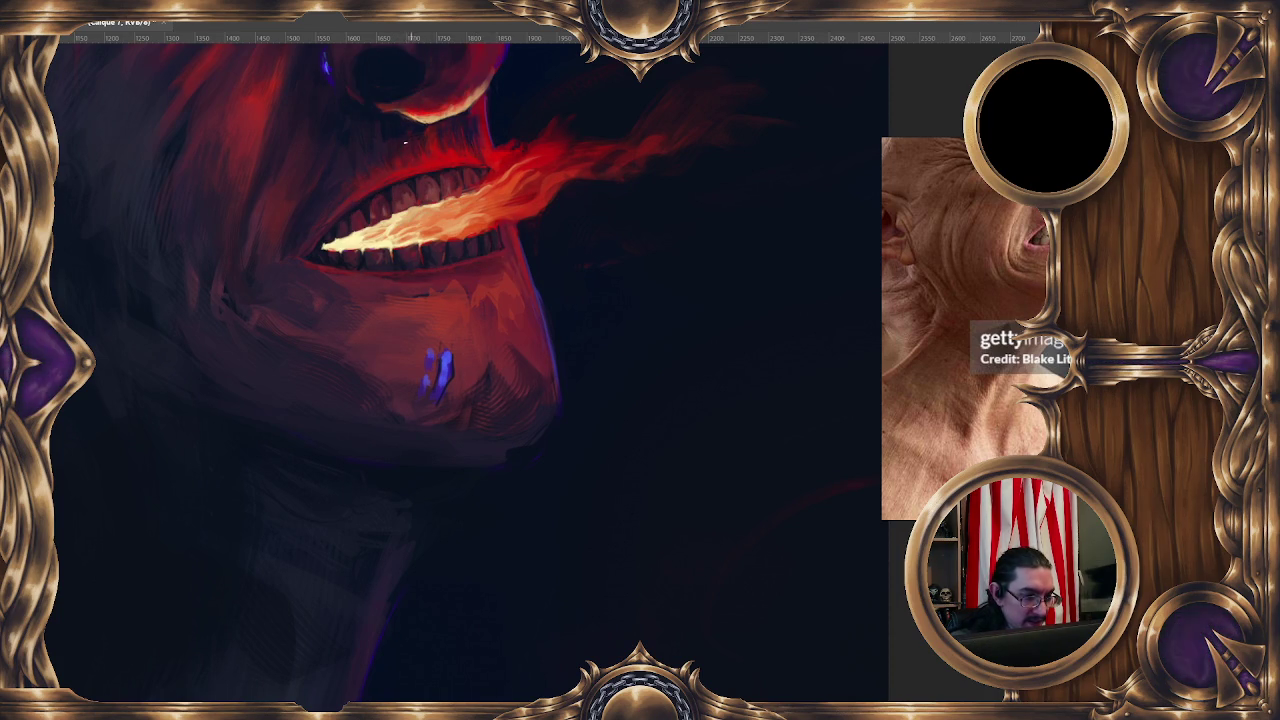
pyautogui.moveTo(508, 131); pyautogui.dragTo(486, 123)
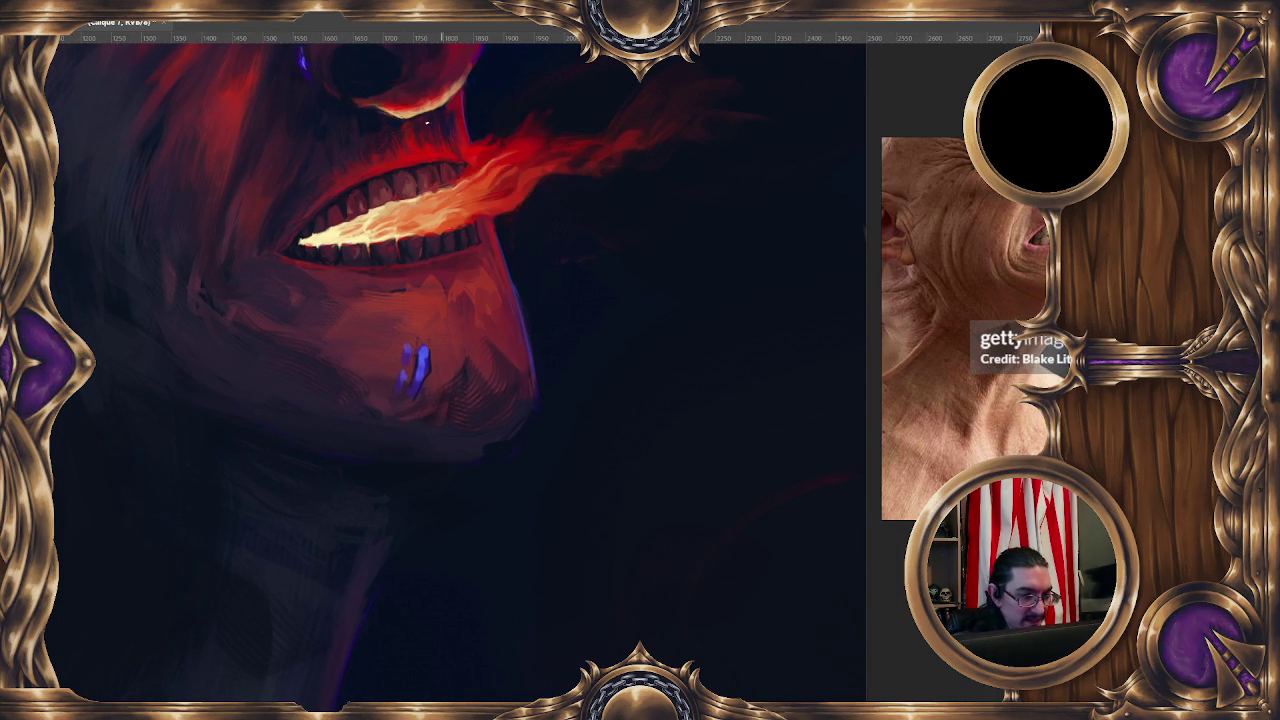
pyautogui.keyDown('ctrl'); pyautogui.click(421, 133); pyautogui.keyUp('ctrl')
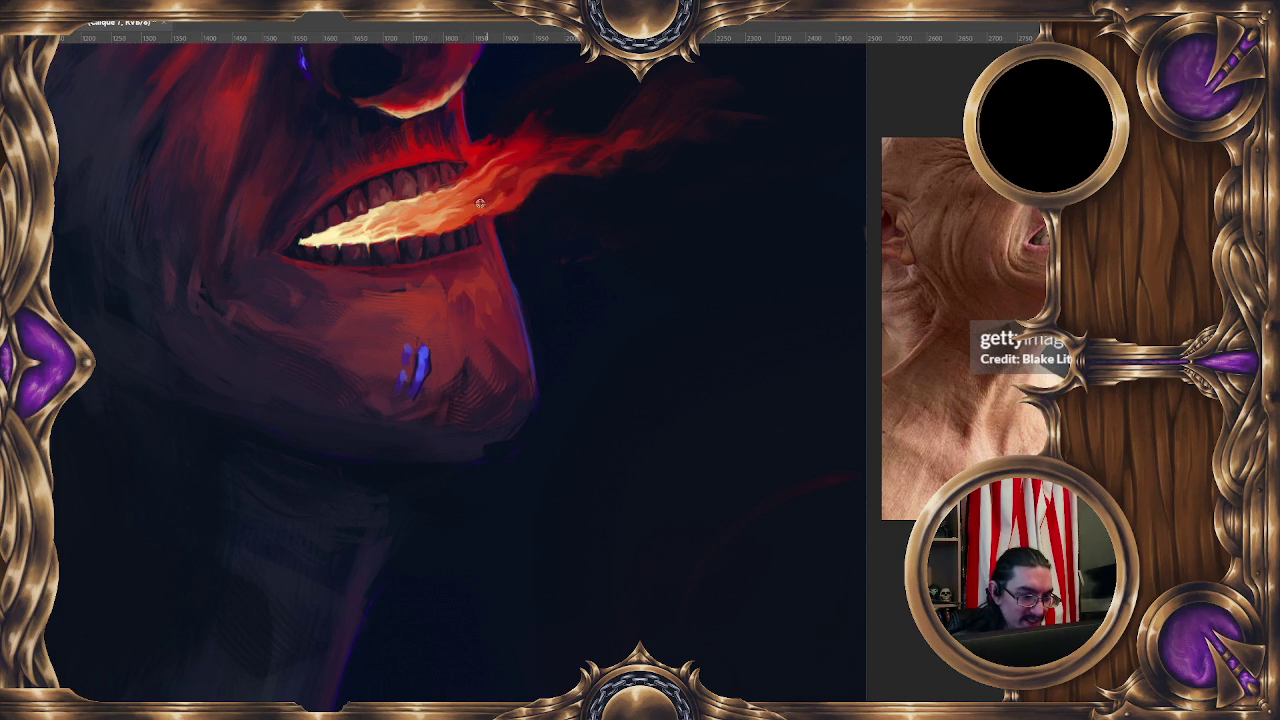
# Paint a brighter orange flame stroke from the mouth, lengthening the wisp up and right
pyautogui.moveTo(491, 200); pyautogui.dragTo(524, 177)
pyautogui.scroll(-1, 555, 136)
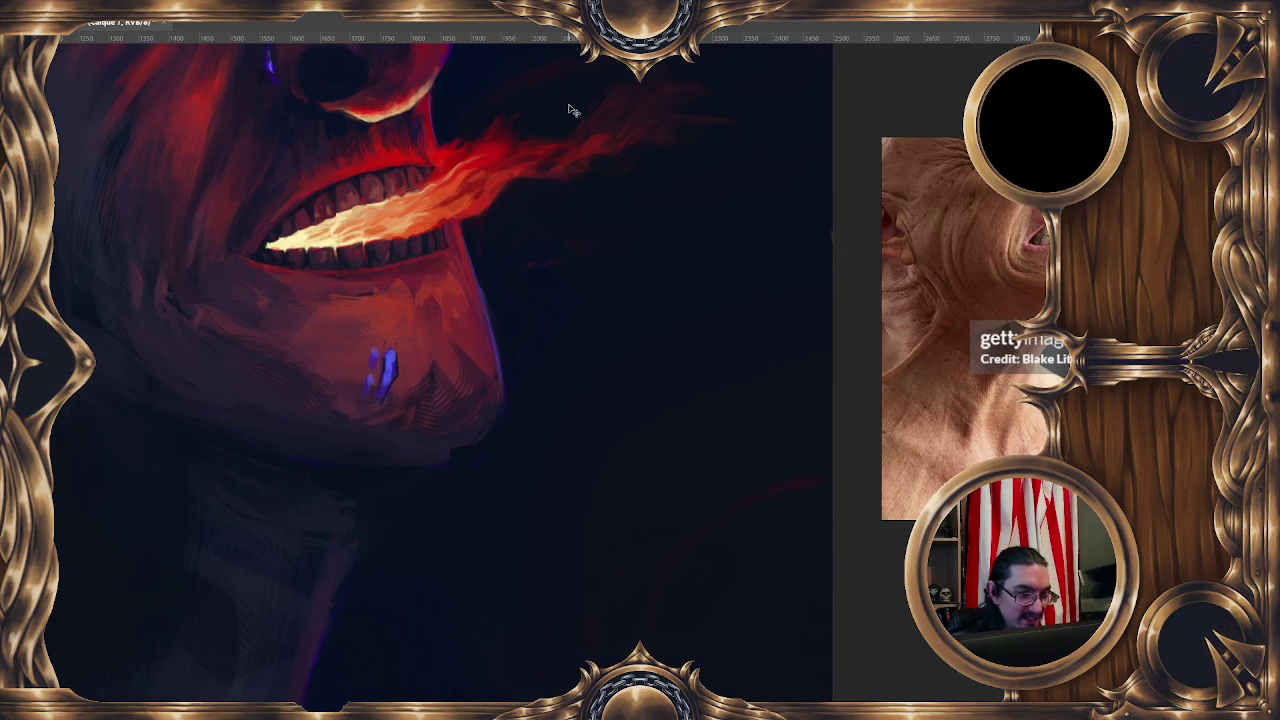
pyautogui.scroll(-1, 558, 128)
pyautogui.scroll(-2, 563, 112)
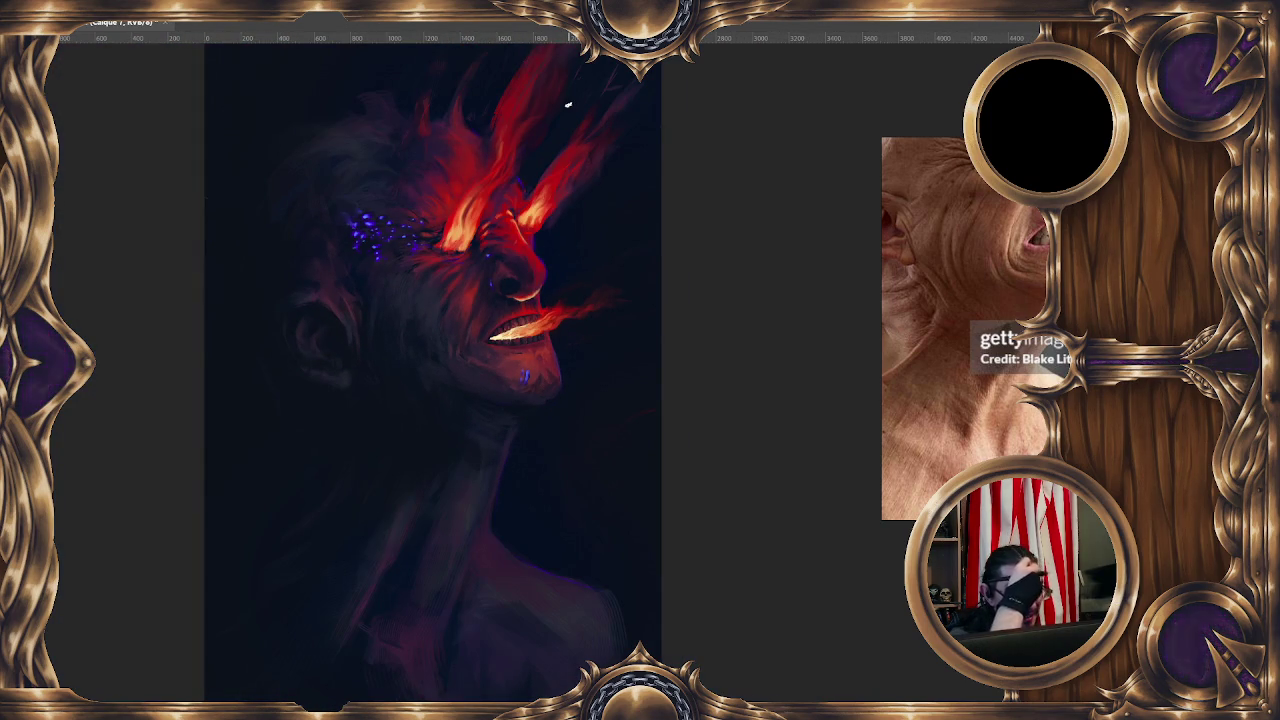
pyautogui.scroll(1, 567, 104)
pyautogui.scroll(2, 563, 106)
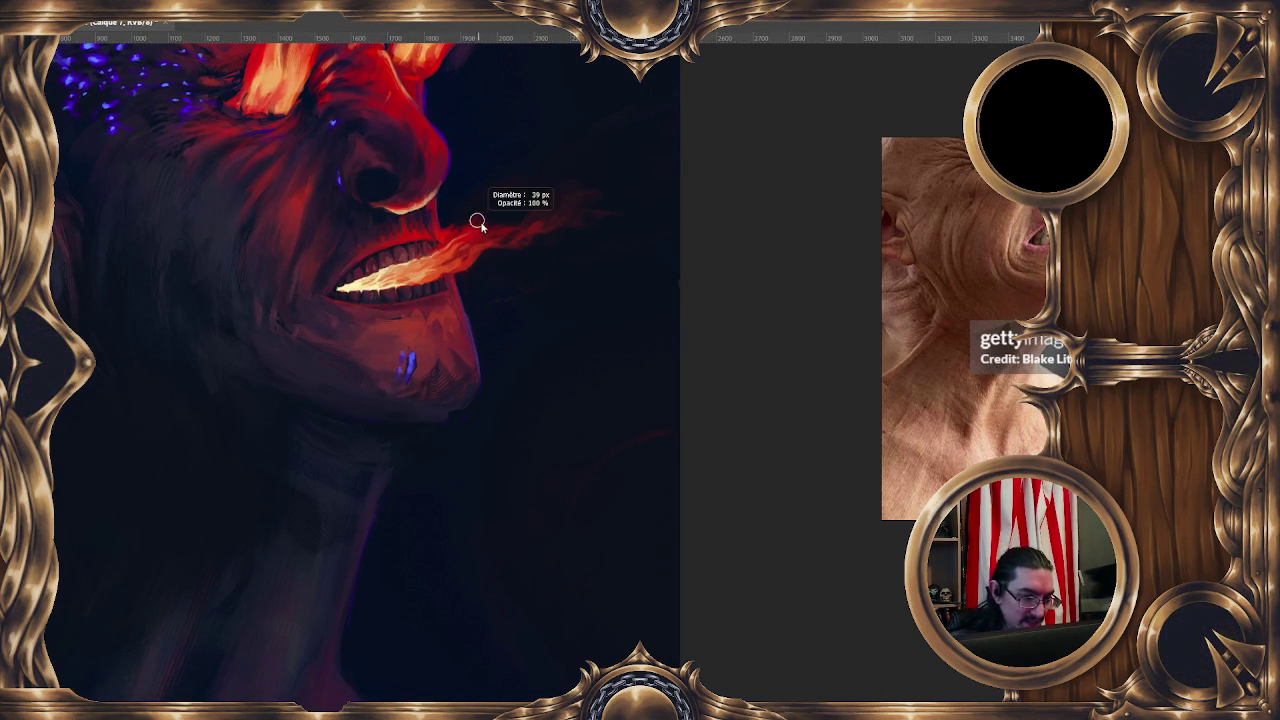
pyautogui.moveTo(526, 214); pyautogui.dragTo(612, 199)
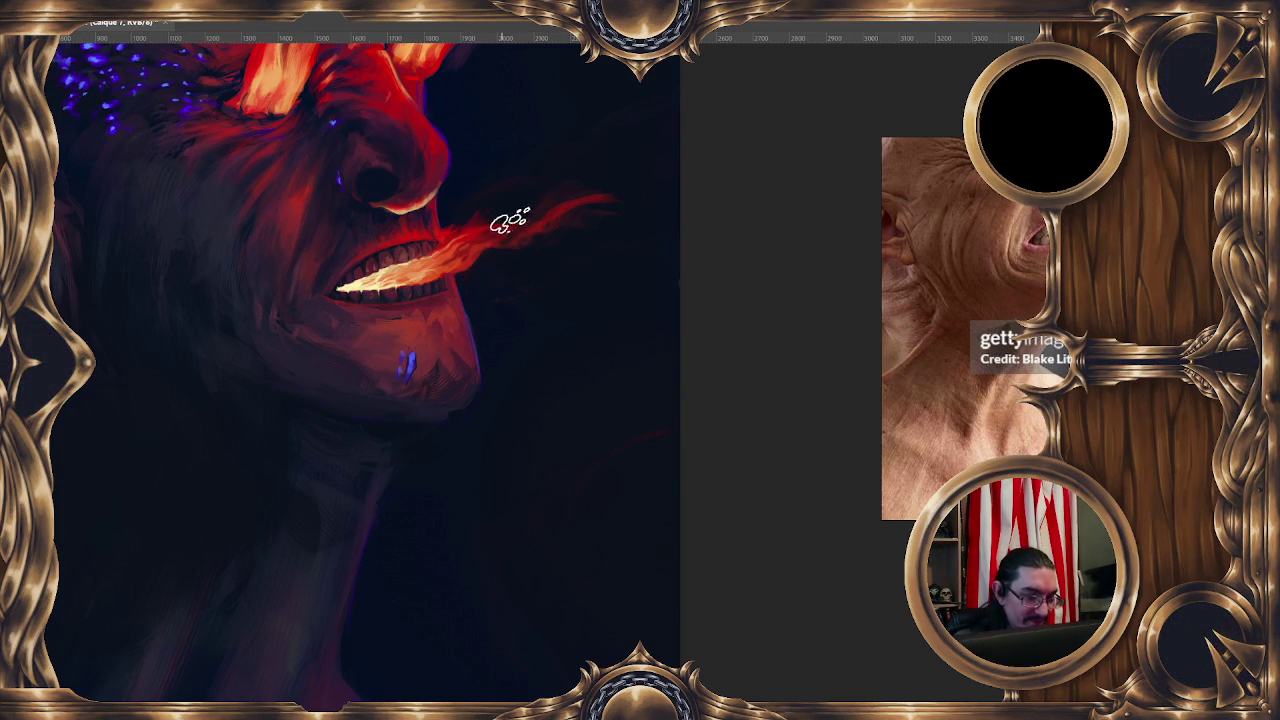
# Use a smaller brush to extend the flame tip outward, then sample red from the flame
pyautogui.moveTo(549, 230); pyautogui.dragTo(529, 228)
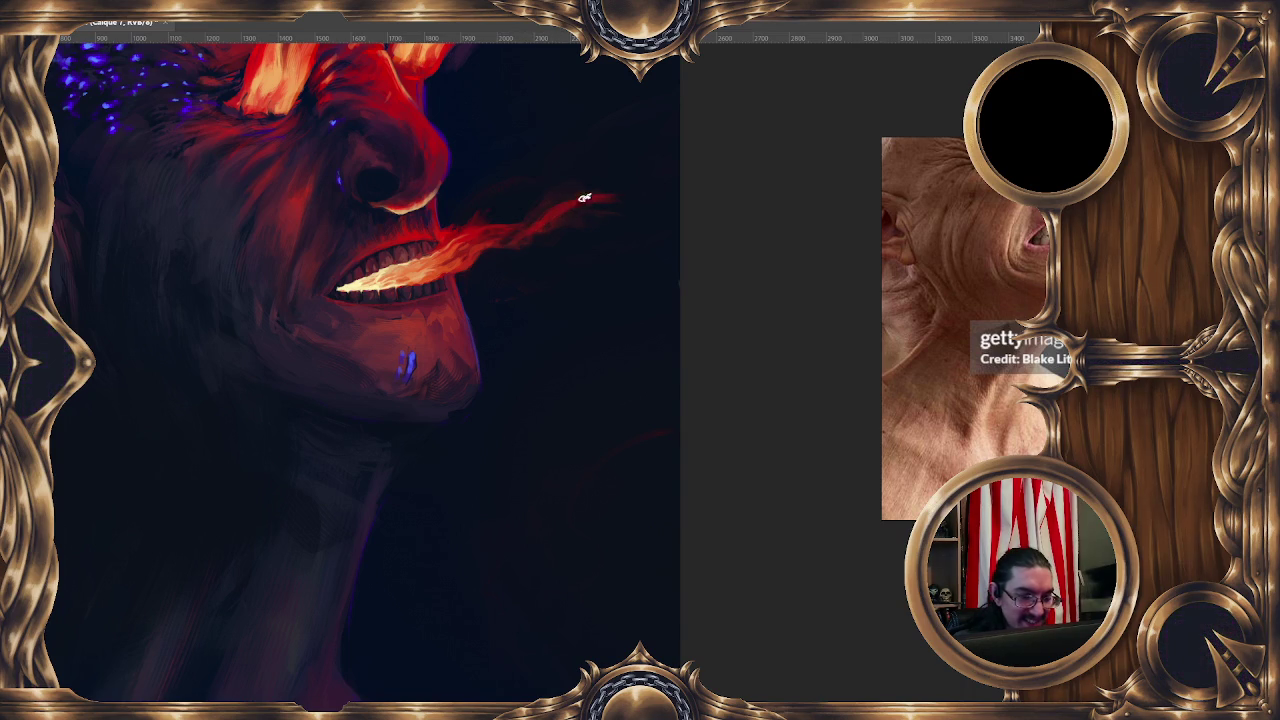
pyautogui.moveTo(560, 211); pyautogui.dragTo(637, 205)
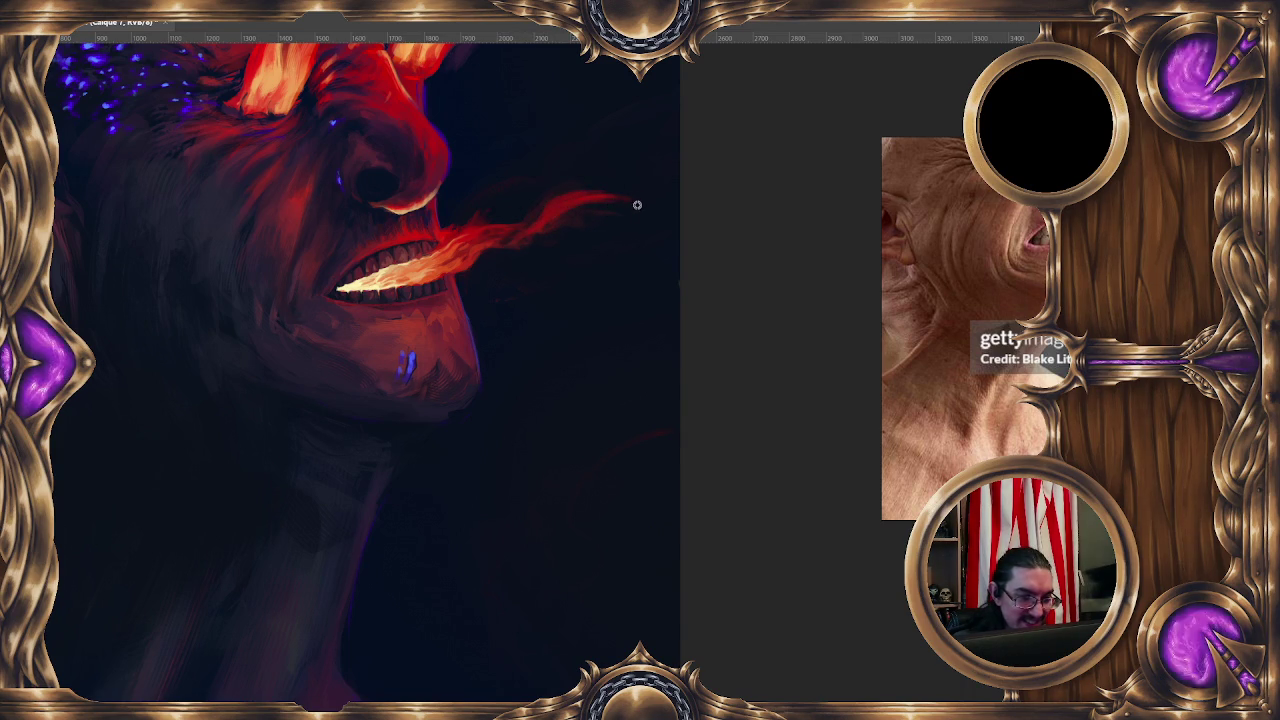
pyautogui.keyDown('ctrl'); pyautogui.click(637, 205); pyautogui.keyUp('ctrl')
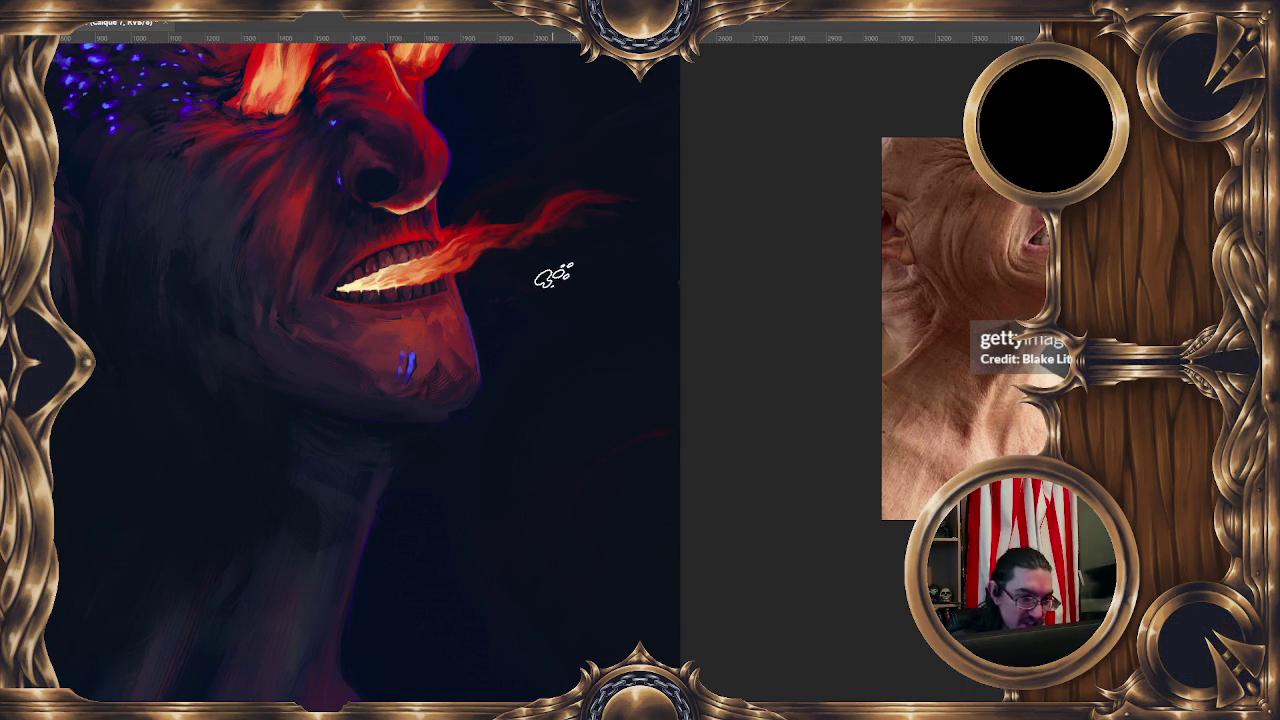
pyautogui.moveTo(553, 276); pyautogui.dragTo(518, 251)
pyautogui.keyDown('ctrl'); pyautogui.click(507, 201); pyautogui.keyUp('ctrl')
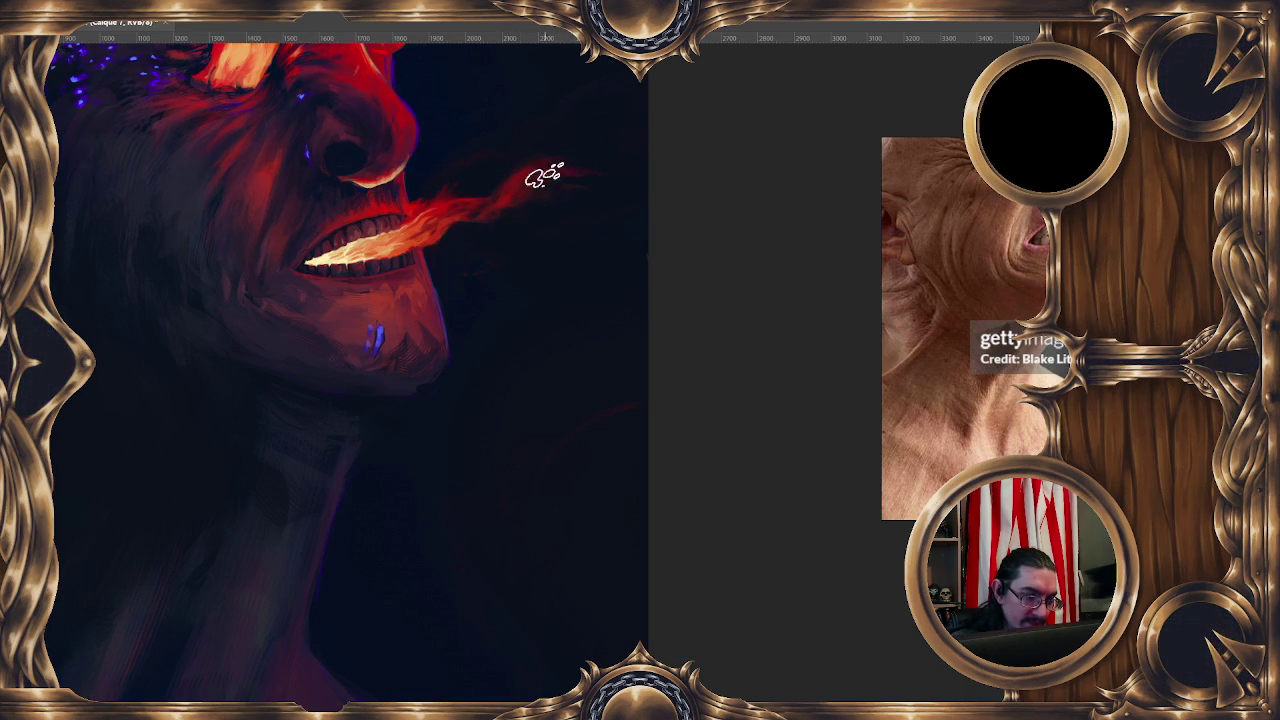
# Sample a colour near the flame tip and resize the brush to 9 px, then 7 px
pyautogui.keyDown('alt'); pyautogui.rightClick(523, 177); pyautogui.keyUp('alt')
pyautogui.keyDown('alt'); pyautogui.click(571, 163); pyautogui.keyUp('alt')
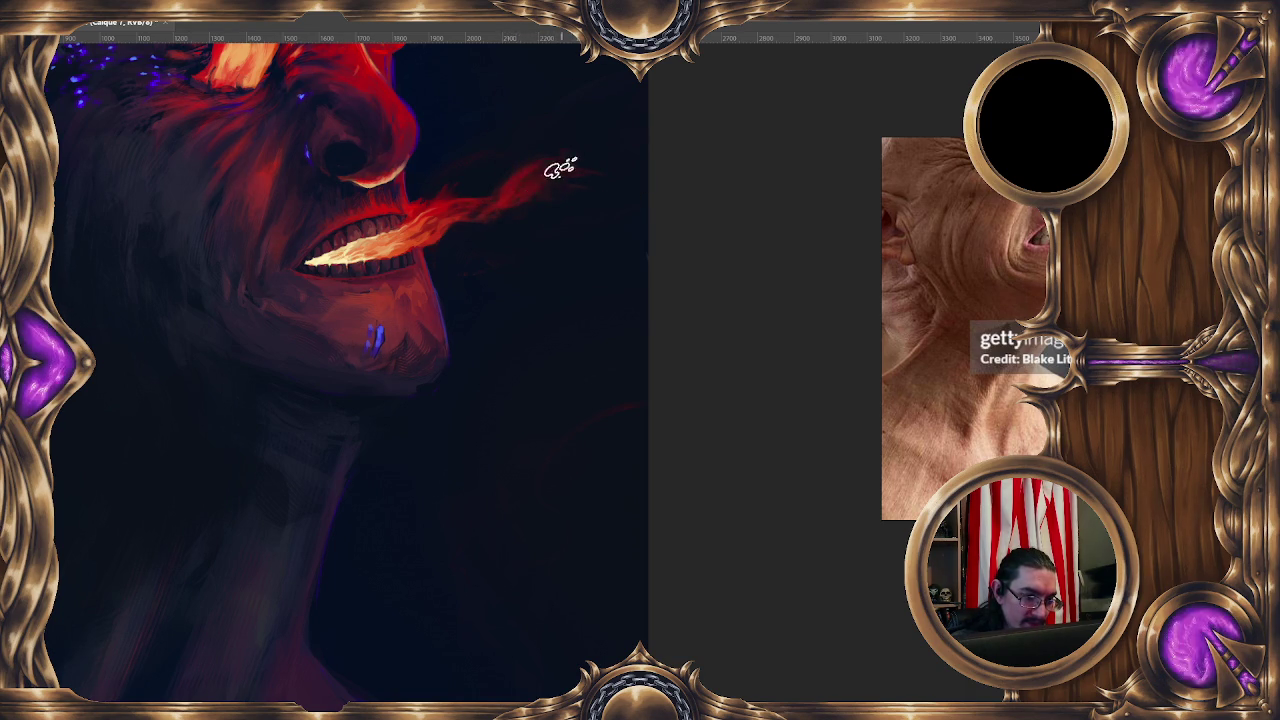
pyautogui.keyDown('alt'); pyautogui.rightClick(617, 147); pyautogui.keyUp('alt')
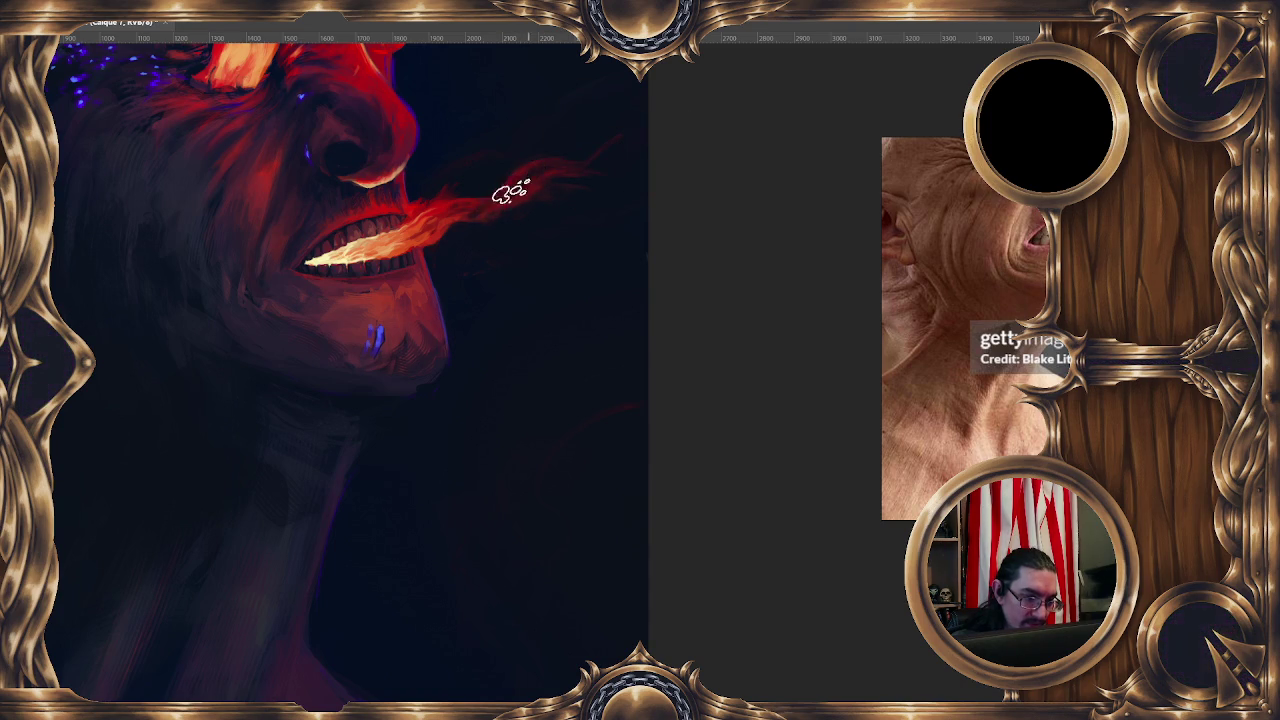
pyautogui.moveTo(515, 172)
pyautogui.mouseDown()
pyautogui.moveTo(490, 185)
pyautogui.moveTo(502, 190)
pyautogui.mouseUp()
pyautogui.keyDown('alt'); pyautogui.rightClick(470, 200); pyautogui.keyUp('alt')
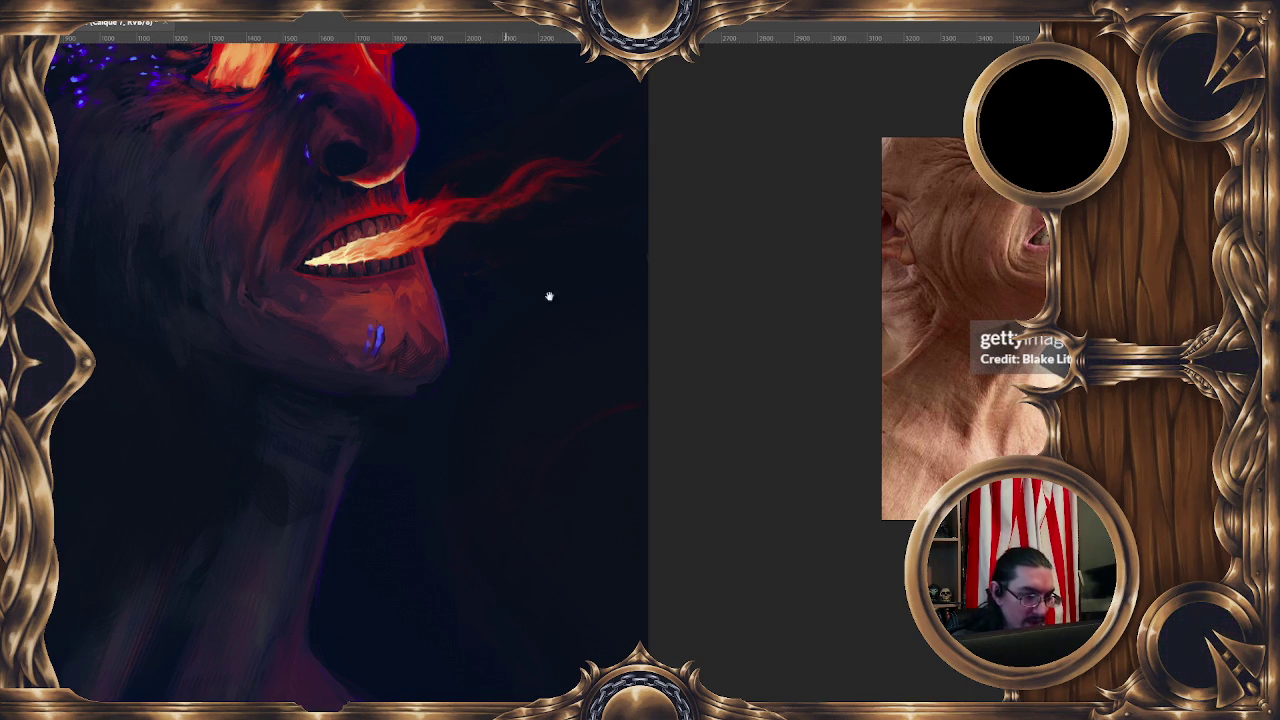
pyautogui.moveTo(549, 296)
pyautogui.mouseDown()
pyautogui.moveTo(571, 286)
pyautogui.moveTo(461, 227)
pyautogui.mouseUp()
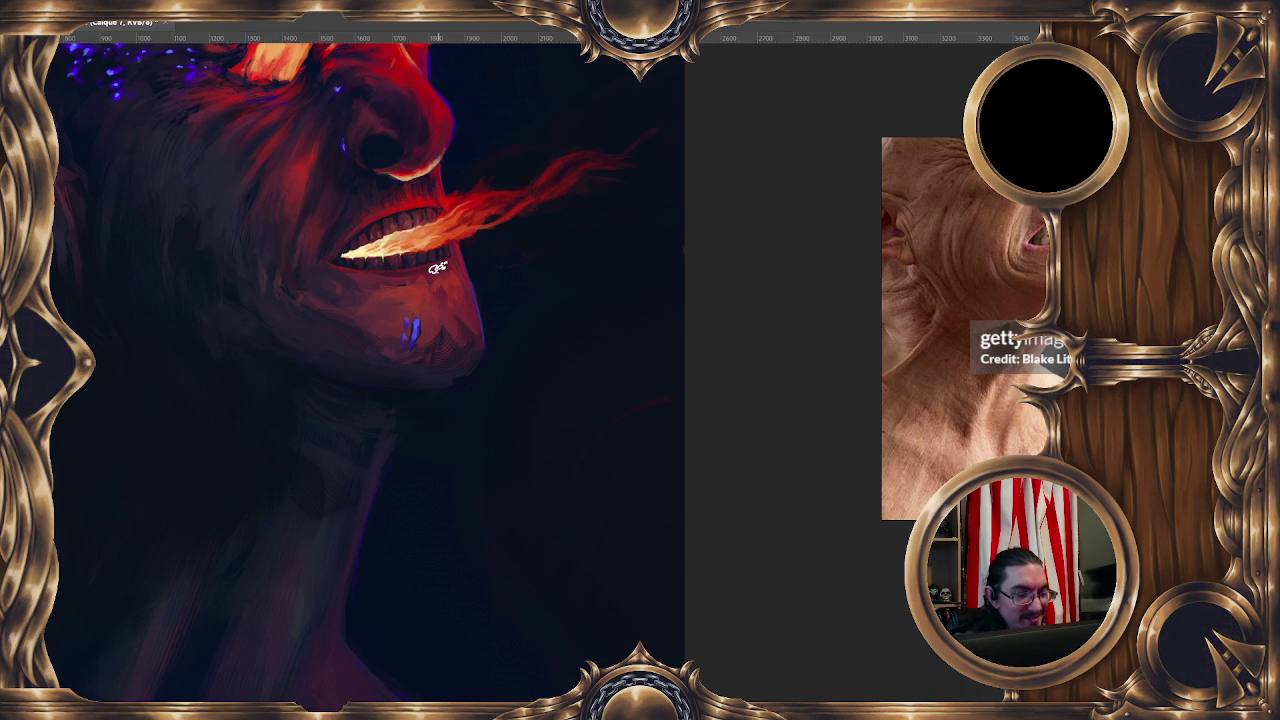
pyautogui.moveTo(529, 306); pyautogui.dragTo(505, 201)
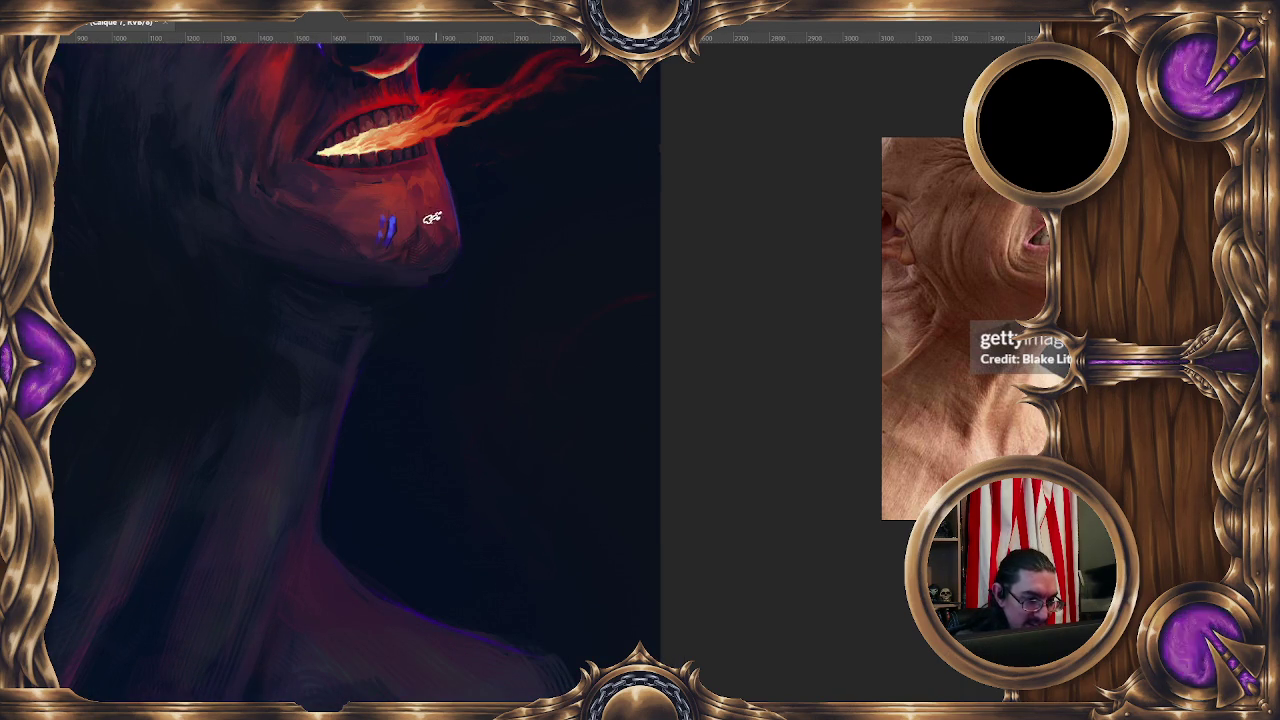
pyautogui.keyDown('ctrl'); pyautogui.click(430, 250); pyautogui.keyUp('ctrl')
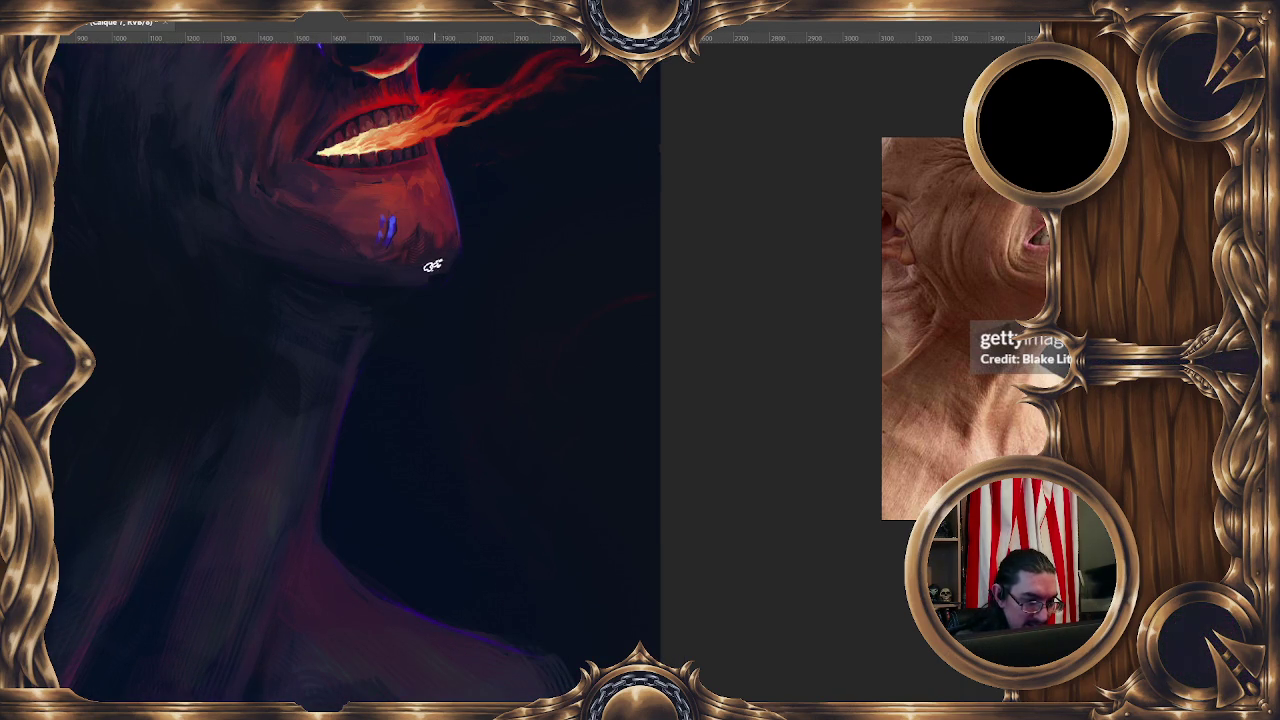
pyautogui.keyDown('ctrl'); pyautogui.click(431, 270); pyautogui.keyUp('ctrl')
pyautogui.keyDown('ctrl'); pyautogui.click(444, 246); pyautogui.keyUp('ctrl')
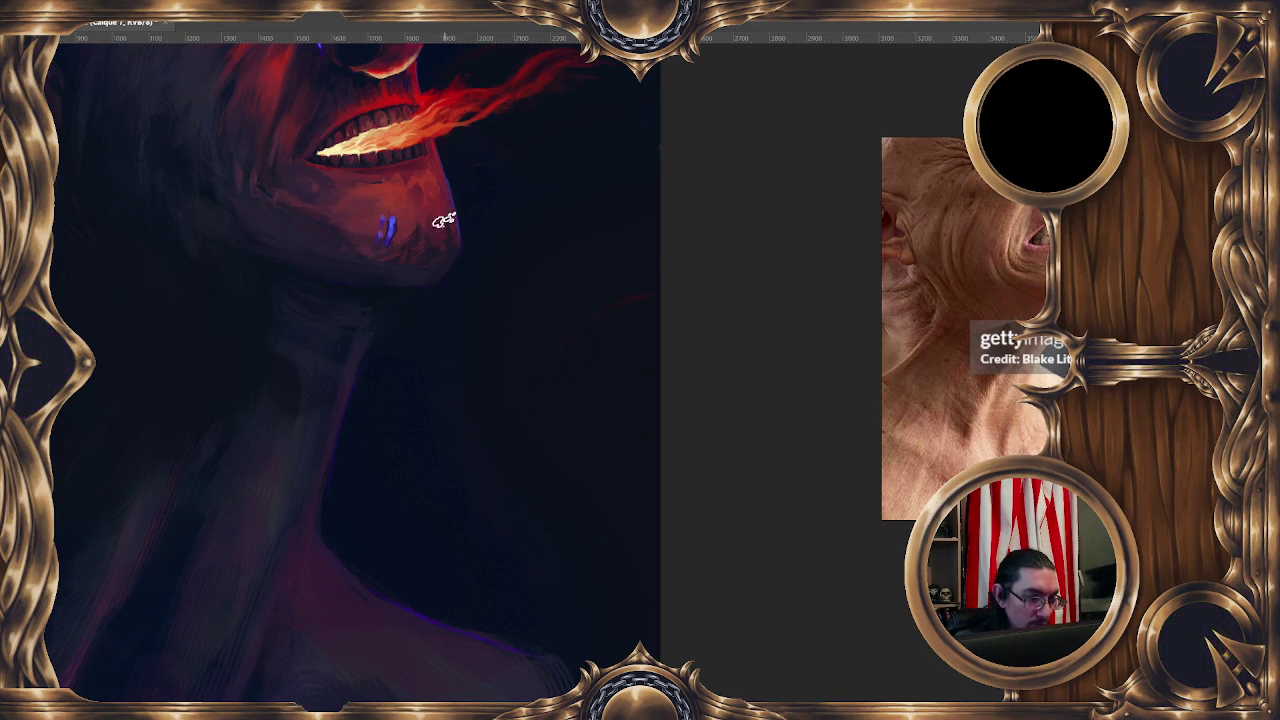
pyautogui.keyDown('ctrl'); pyautogui.click(408, 191); pyautogui.keyUp('ctrl')
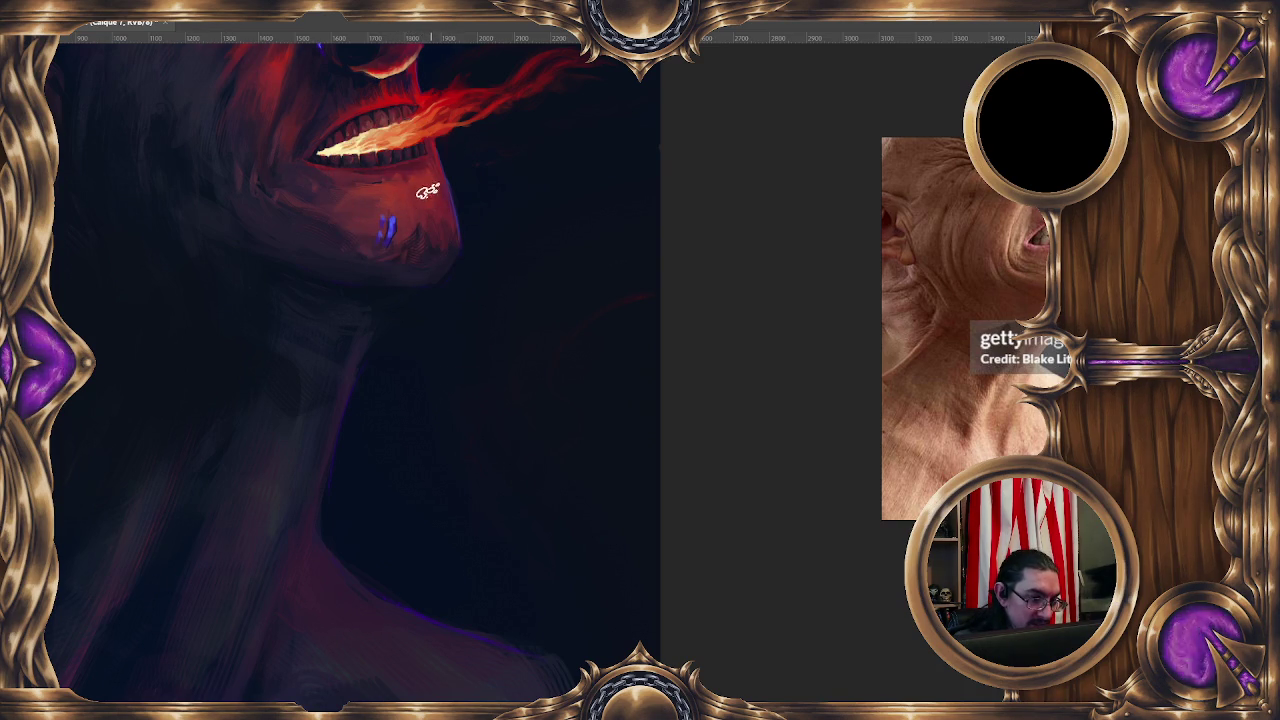
pyautogui.keyDown('ctrl'); pyautogui.click(404, 175); pyautogui.keyUp('ctrl')
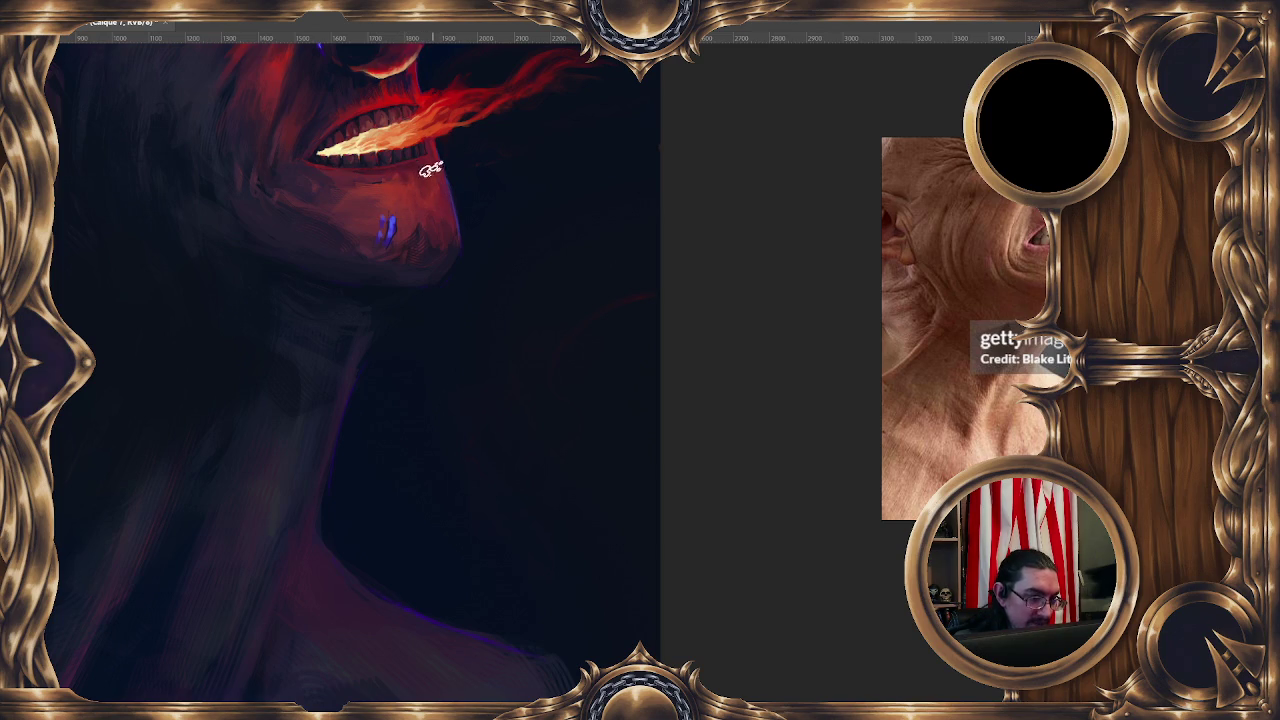
pyautogui.moveTo(425, 131); pyautogui.dragTo(410, 150)
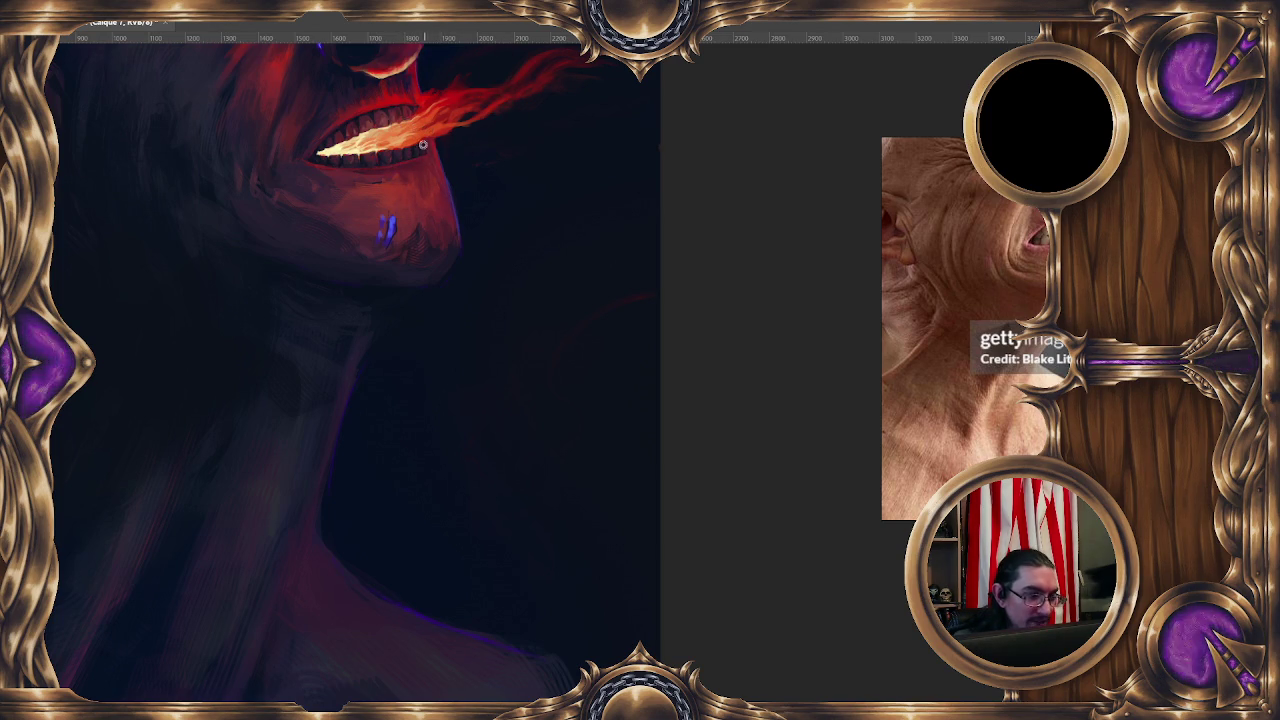
pyautogui.moveTo(428, 154); pyautogui.dragTo(420, 155)
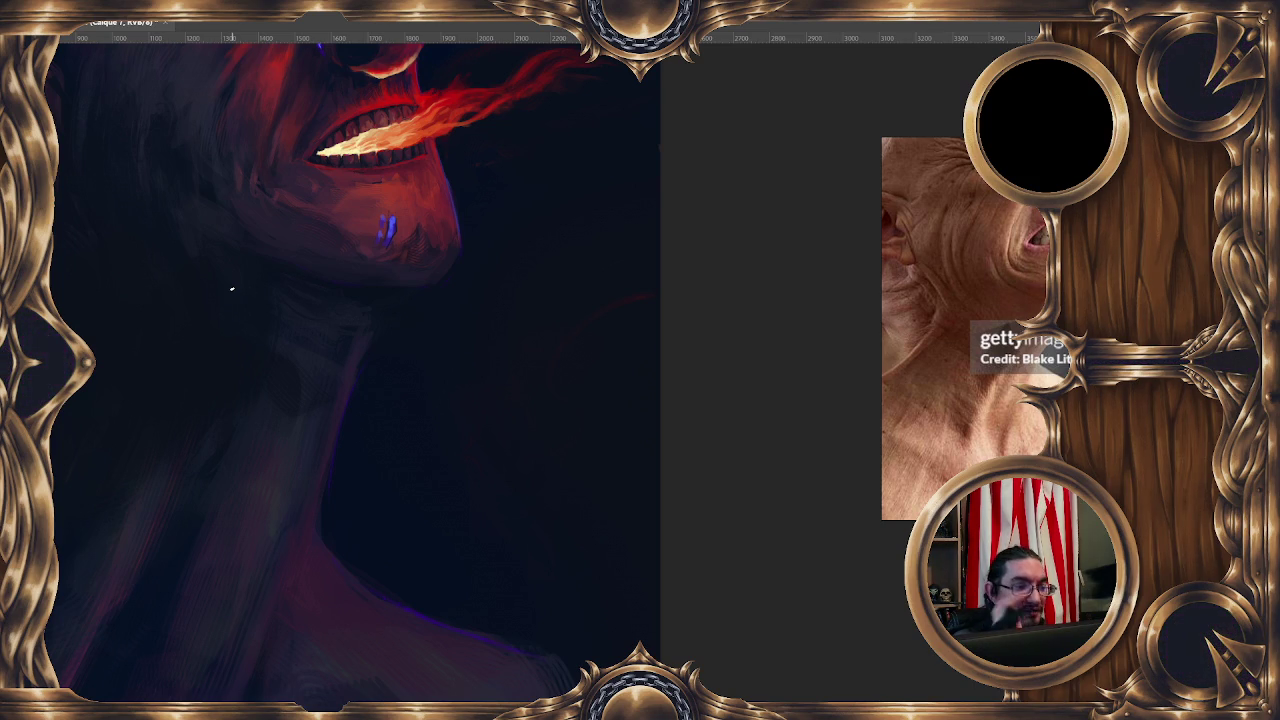
pyautogui.moveTo(231, 289); pyautogui.dragTo(221, 339)
pyautogui.keyDown('ctrl'); pyautogui.click(440, 150); pyautogui.keyUp('ctrl')
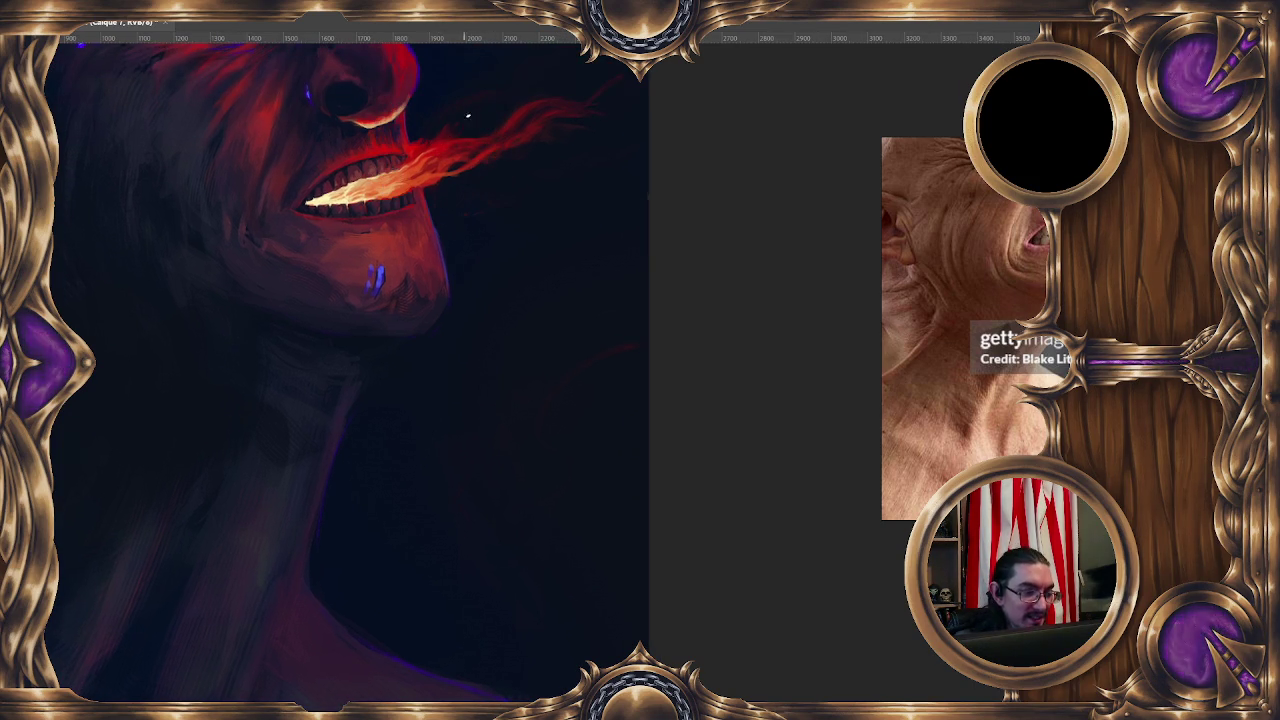